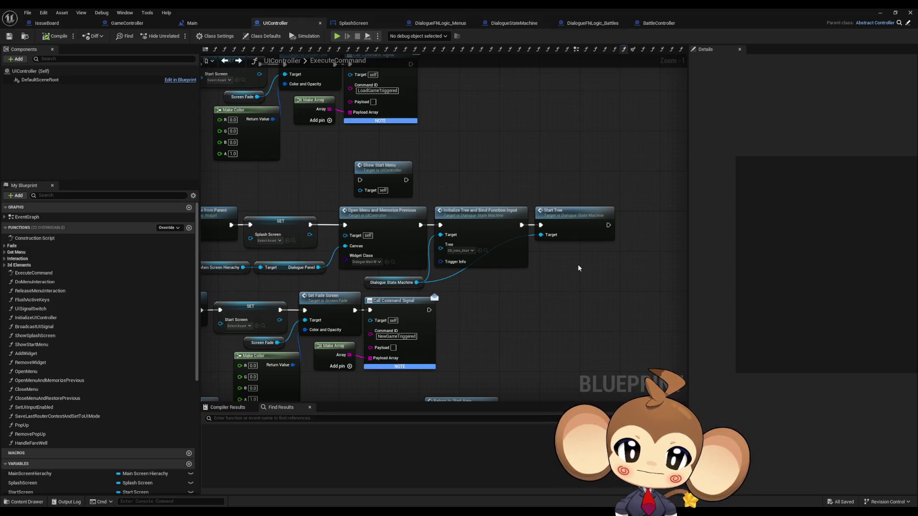
Step: Nudge the Main Screen Hierachy and Dialogue Panel getter nodes slightly upward in ExecuteCommand
mouse_move(578, 264)
left_mouse_down()
mouse_move(506, 234)
mouse_move(666, 235)
mouse_move(599, 235)
left_mouse_up()
left_click(299, 236)
left_click(356, 241, "ctrl")
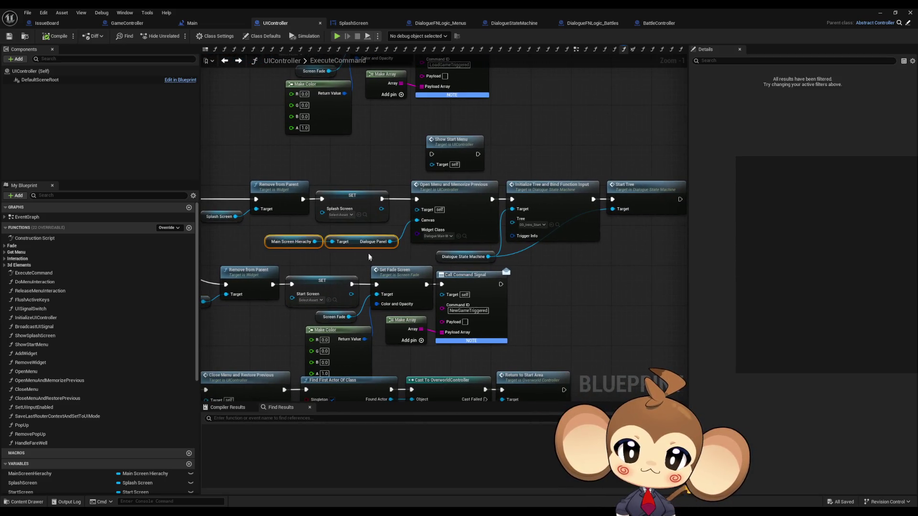
left_click_drag(356, 242, 356, 236)
left_click_drag(573, 277, 412, 267)
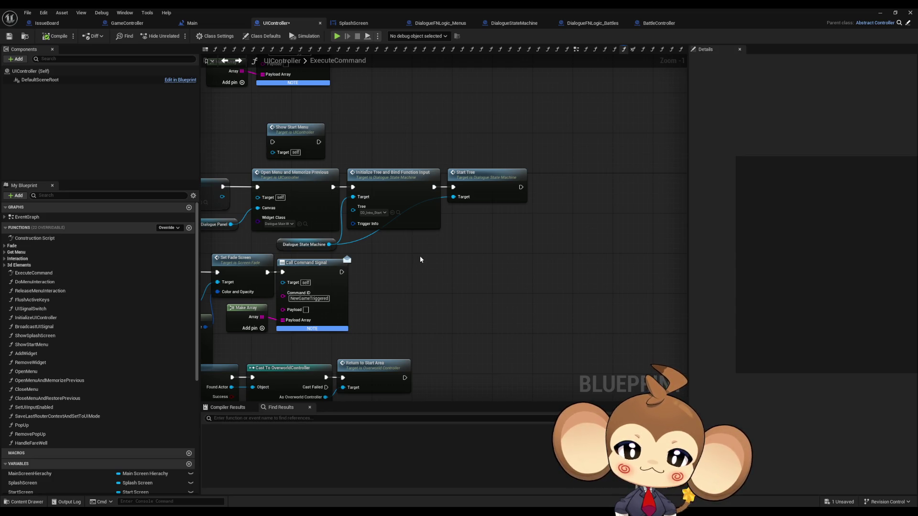
left_click_drag(420, 259, 471, 305)
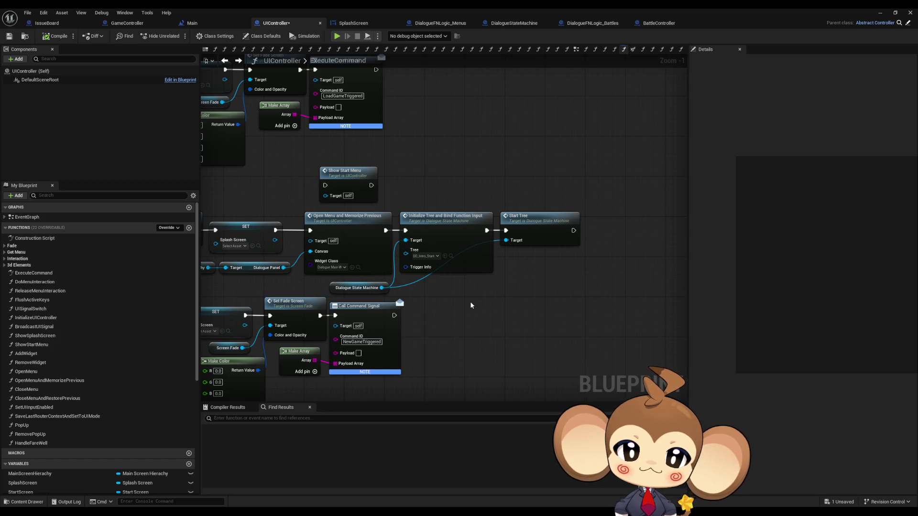
left_click_drag(471, 305, 473, 276)
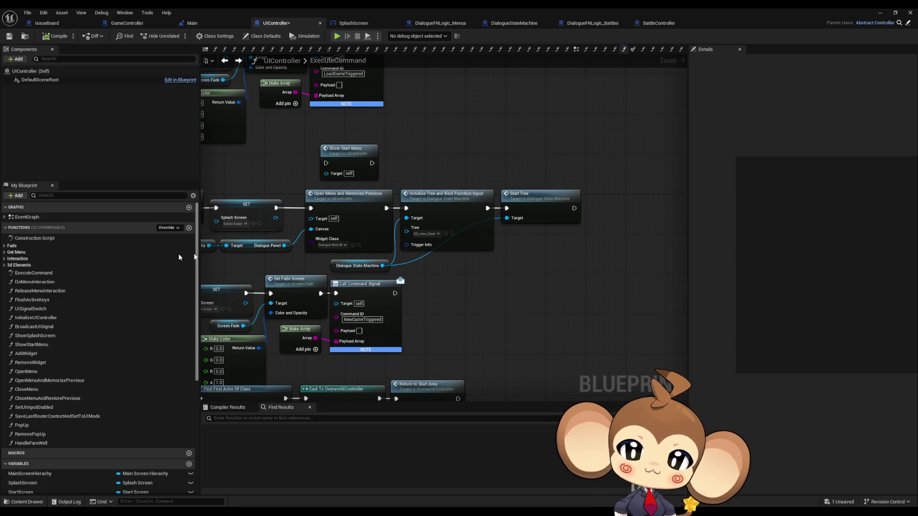
Step: Open UIController's EventGraph and pan across its two event chains
double_click(27, 217)
left_click_drag(442, 308, 535, 268)
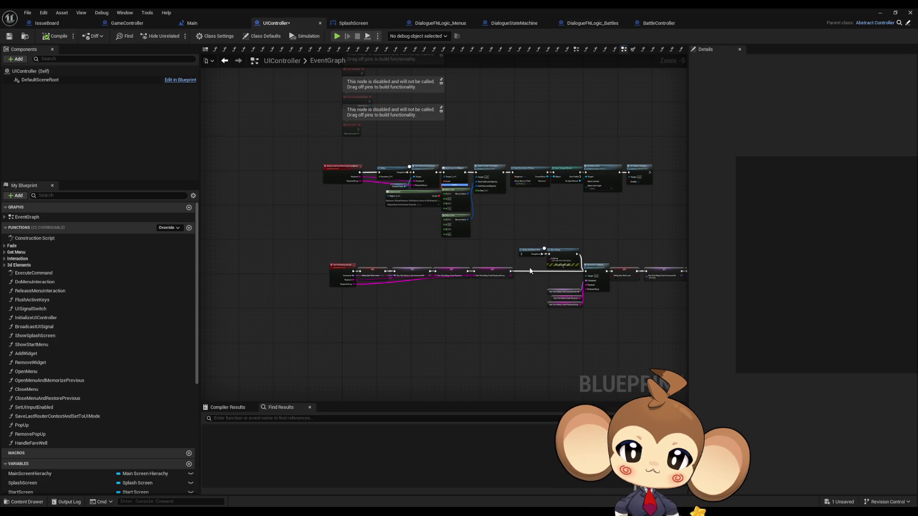
left_click_drag(517, 316, 445, 302)
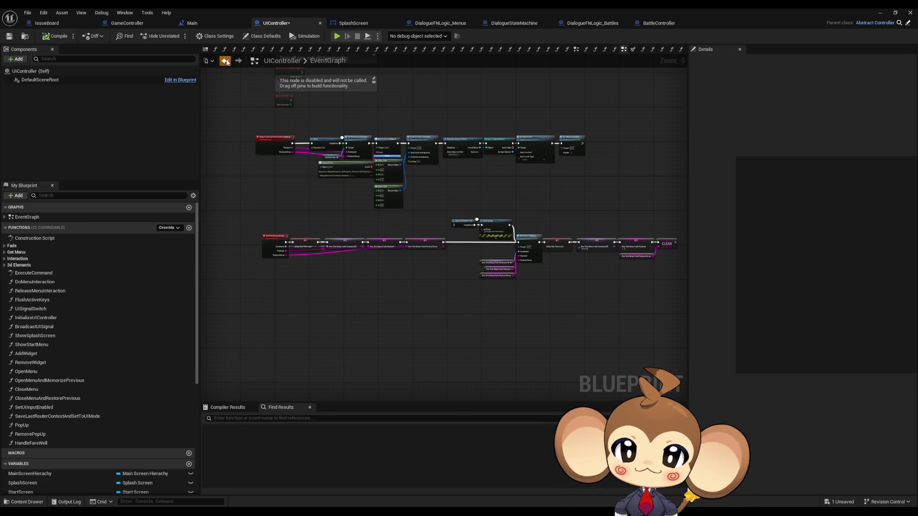
left_click(225, 61)
Step: Box-select the Initialize Tree and Start Tree nodes in ExecuteCommand
left_click_drag(463, 182, 558, 256)
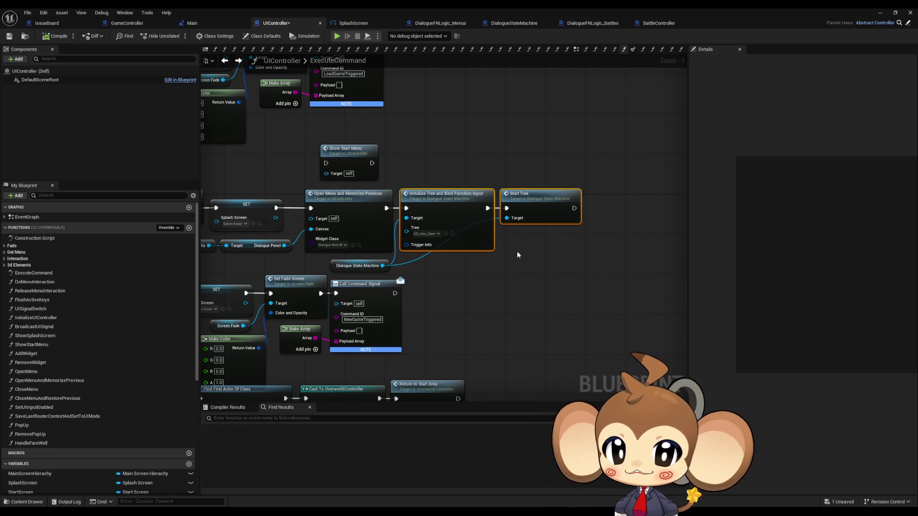
Step: Pan past the Show Start Menu node, then switch to the EventGraph
left_click(368, 151)
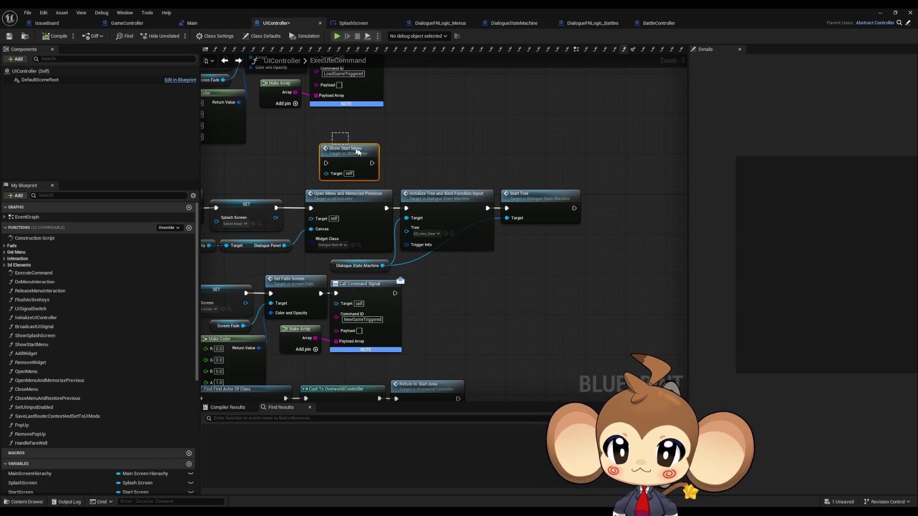
left_click_drag(382, 165, 406, 191)
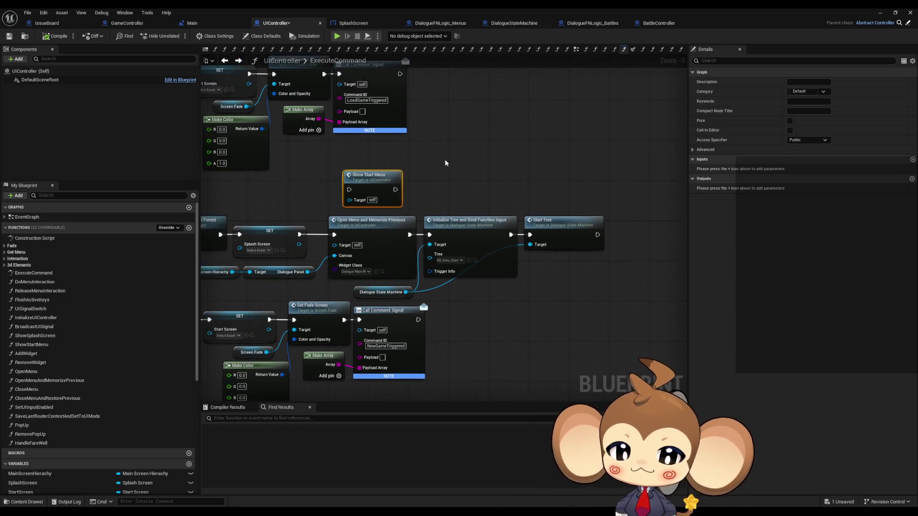
left_click(475, 205)
left_click_drag(474, 206, 564, 196)
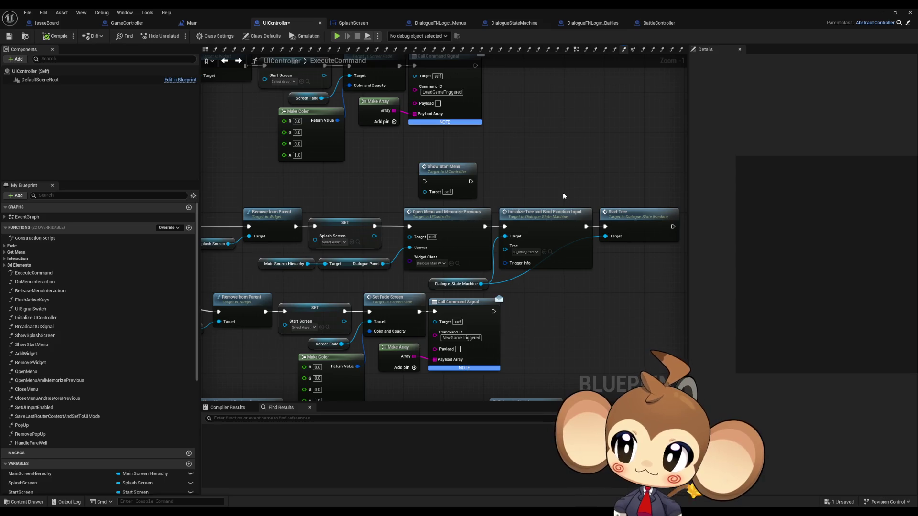
double_click(23, 217)
Step: Add a custom event named StartIntroAfterDelay to the EventGraph
scroll(371, 305, "up", 6)
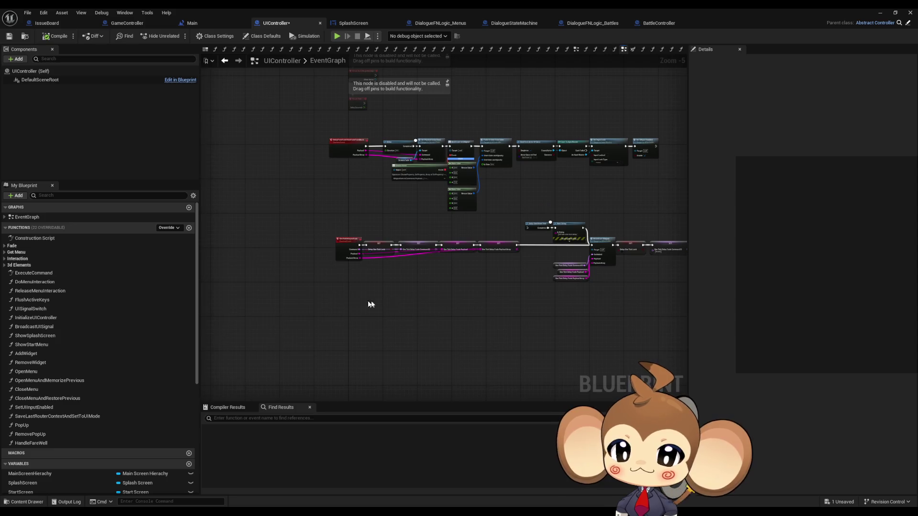
right_click(366, 292)
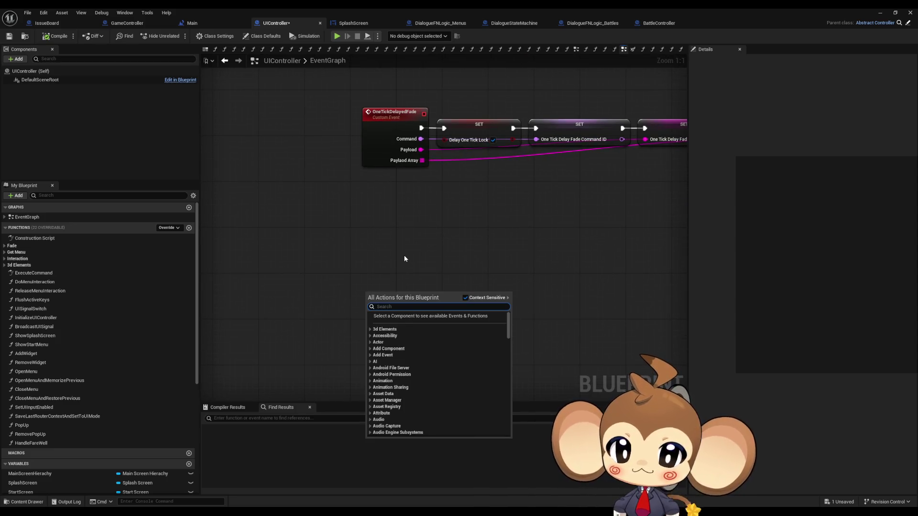
type("c")
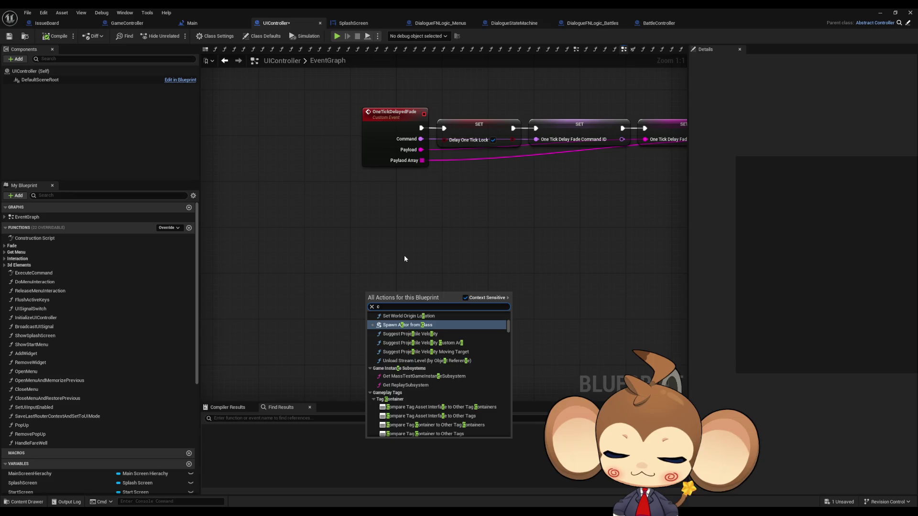
type("ustom event")
key("Return")
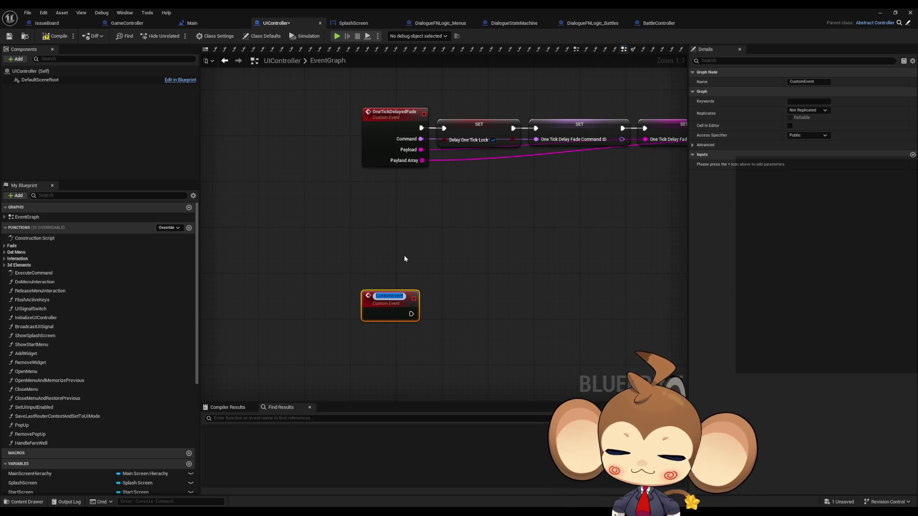
type("StartIn")
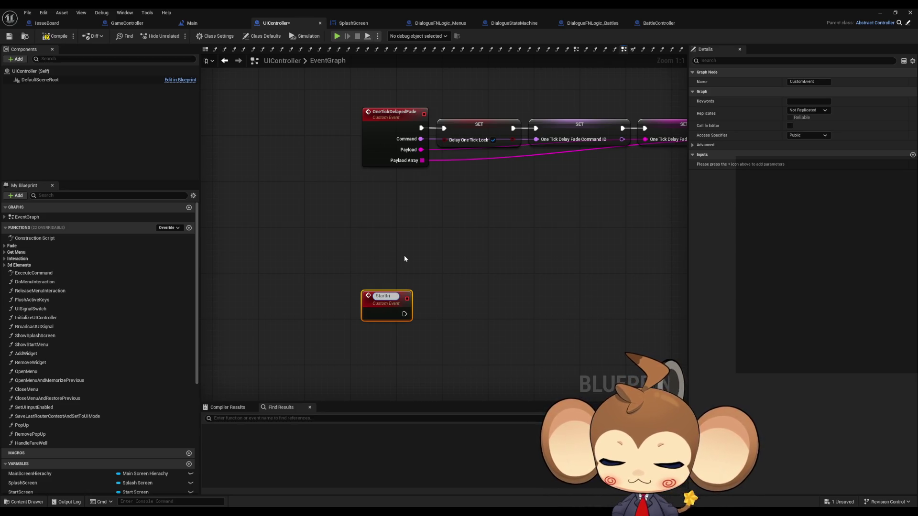
type("troAfter")
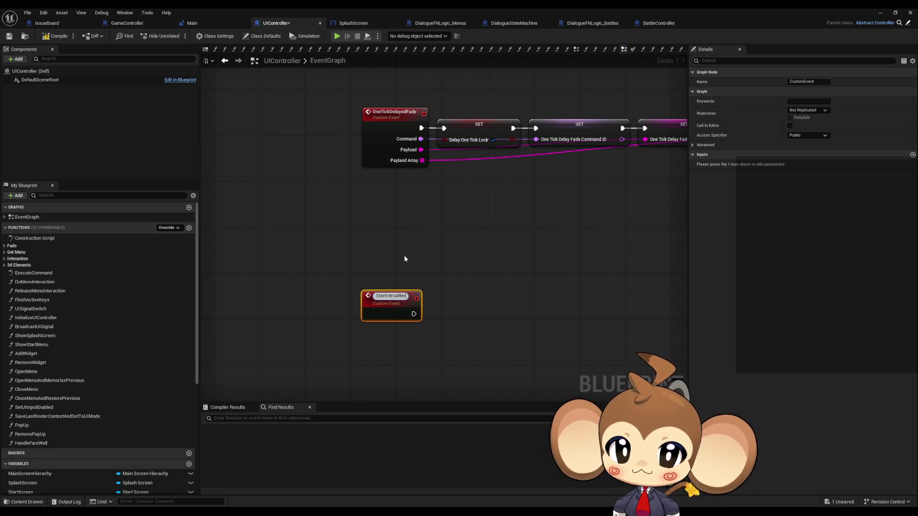
type("Delay")
key("Return")
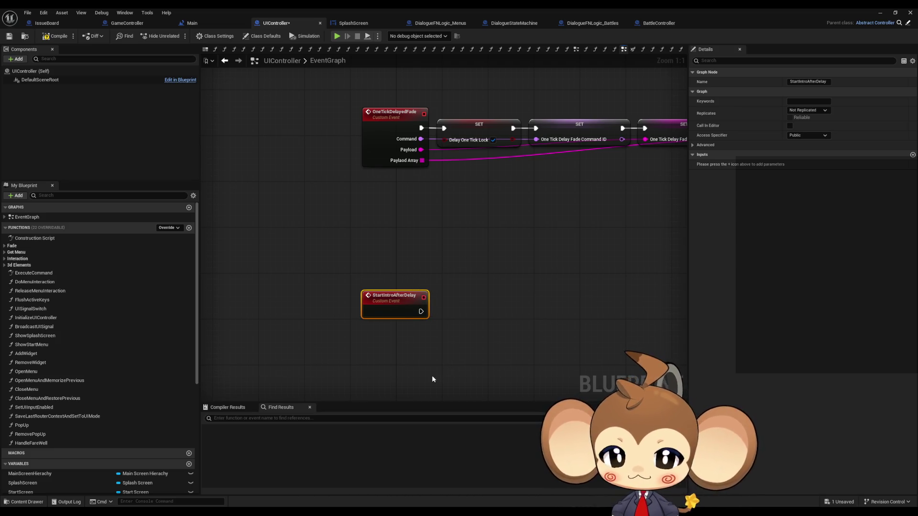
Step: Connect a Delay node after the StartIntroAfterDelay event
left_click_drag(421, 311, 443, 312)
type("delay")
key("Return")
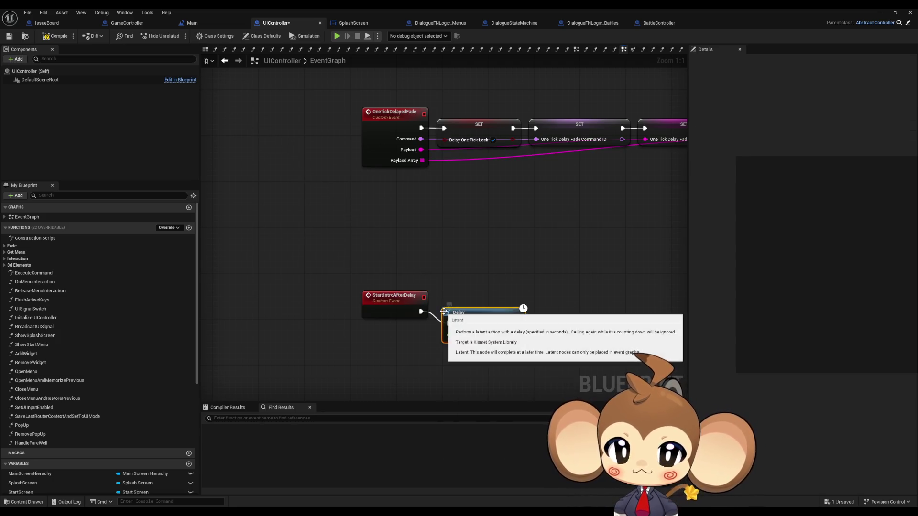
left_click(225, 60)
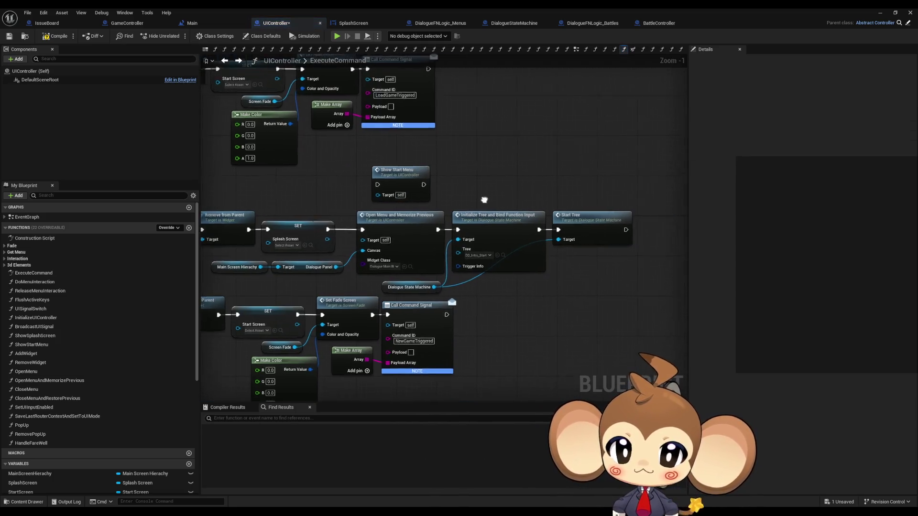
Step: Add a Start Intro After Delay call node to ExecuteCommand
right_click(511, 181)
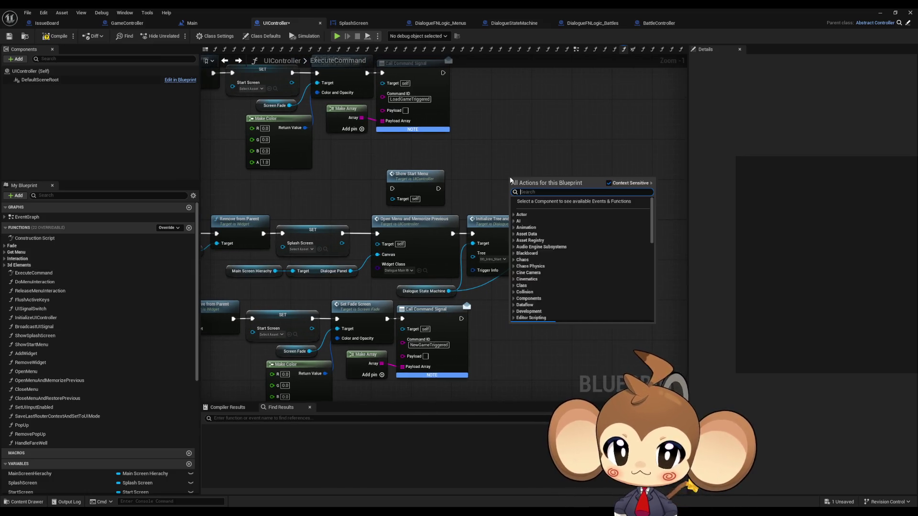
type("start int after d")
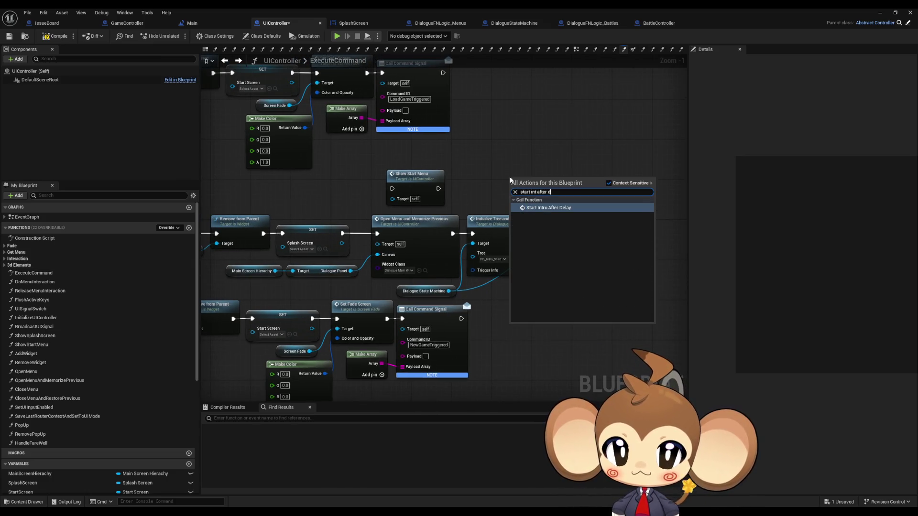
key("Return")
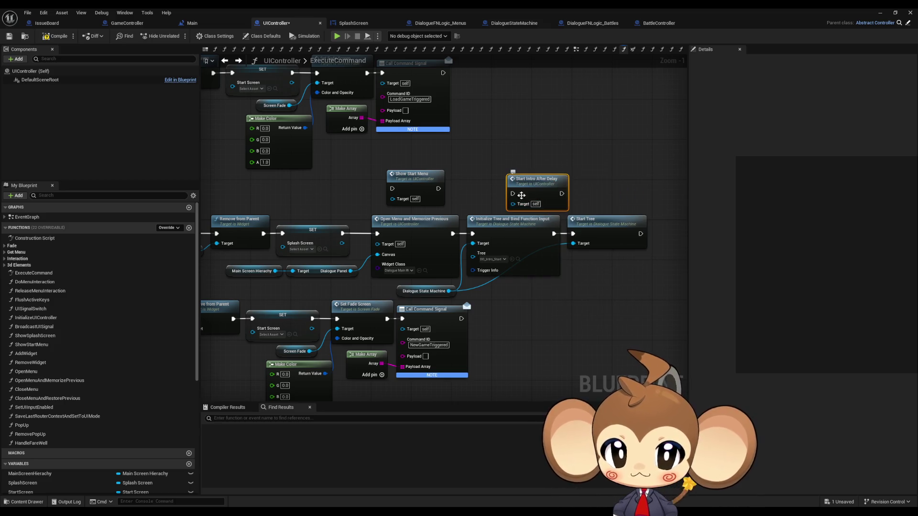
mouse_move(514, 193)
left_mouse_down()
mouse_move(476, 211)
mouse_move(344, 234)
left_mouse_up()
Step: Cut the Open Menu, Initialize Tree and Start Tree chain with its getters; wire Start Intro After Delay after SET
left_click_drag(368, 282, 507, 261)
left_click_drag(220, 274, 425, 298)
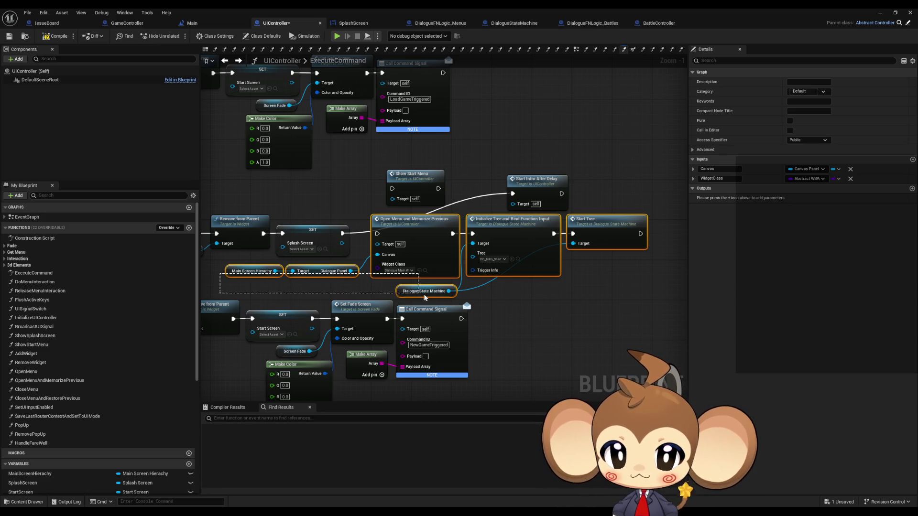
key("Delete")
left_click_drag(538, 195, 387, 234)
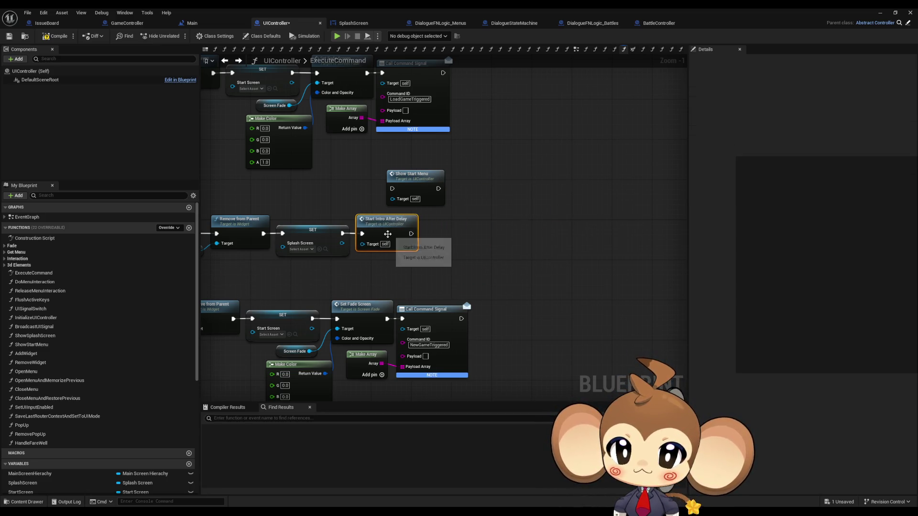
Step: Paste the removed chain after the Delay in StartIntroAfterDelay and align the Delay node
double_click(387, 234)
key("ctrl+v")
left_click(355, 248)
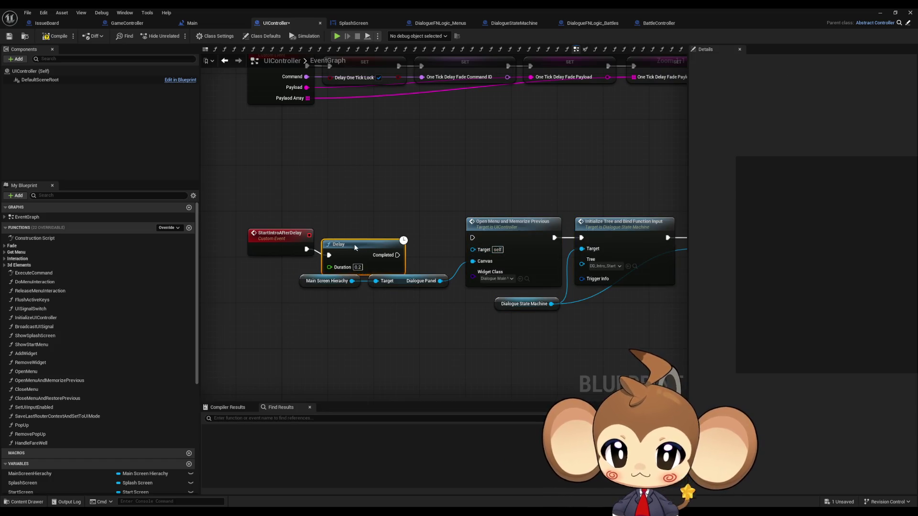
left_click_drag(355, 247, 355, 242)
Step: Line up the Delay with the event and gather the Open Menu/Start Tree nodes beside it
left_click_drag(265, 284, 452, 309)
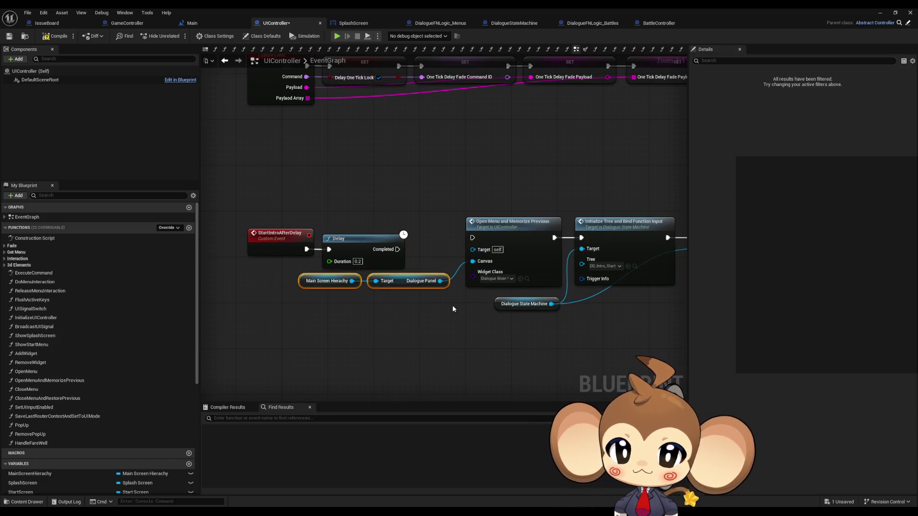
scroll(453, 309, "down", 2)
mouse_move(462, 229)
left_mouse_down()
mouse_move(622, 300)
mouse_move(621, 311)
left_mouse_up()
left_click_drag(495, 257, 433, 264)
Step: Set the Delay Duration to 3.0 seconds and switch to the main level editor
double_click(381, 273)
type("3")
key("Return")
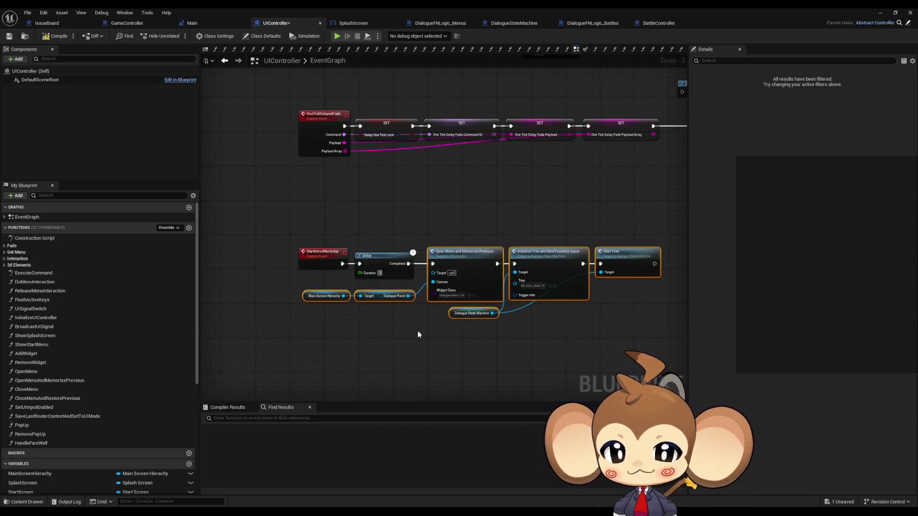
left_click(417, 334)
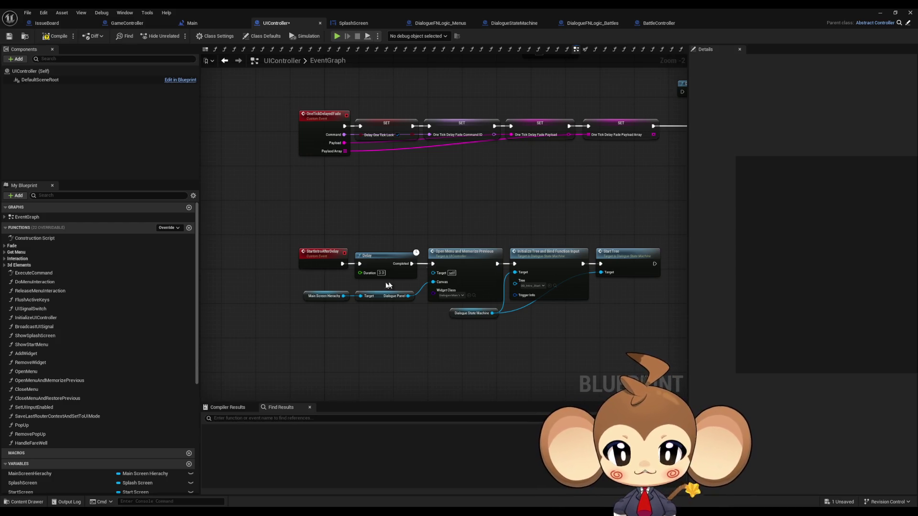
scroll(323, 289, "up", 1)
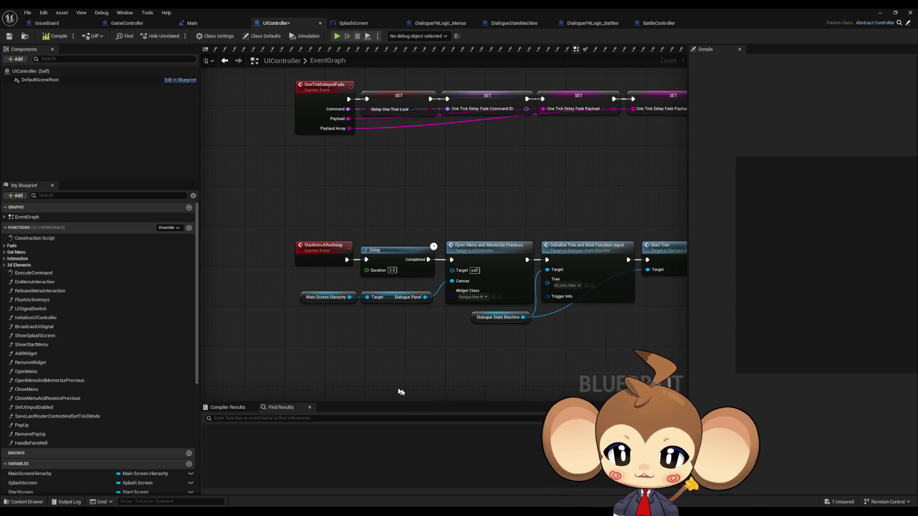
left_click(905, 11)
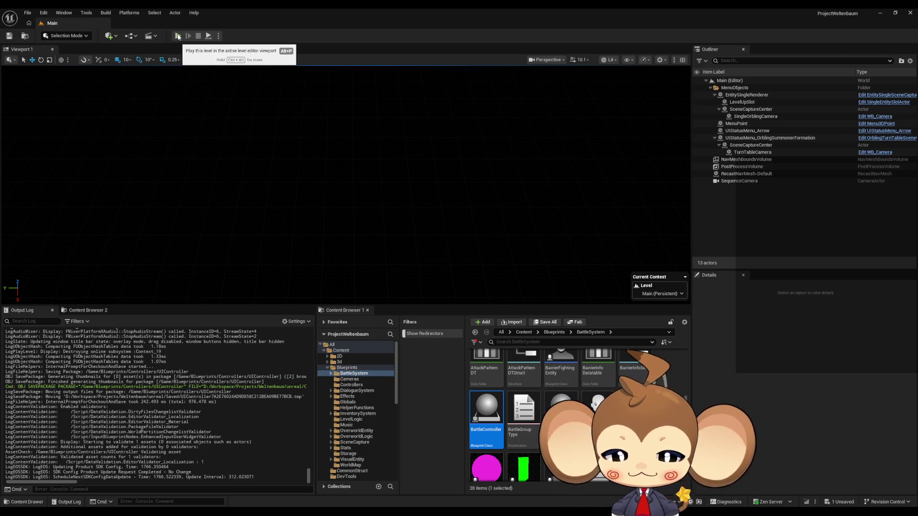
left_click(178, 36)
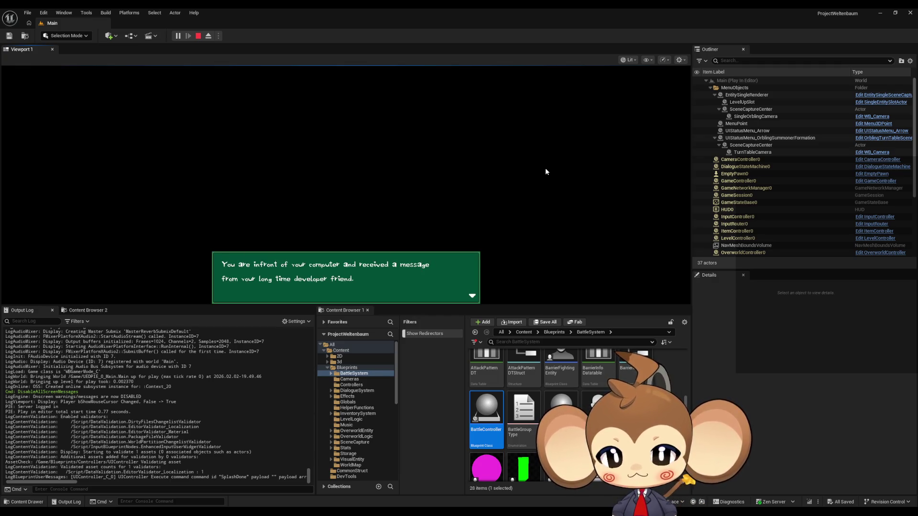
left_click(203, 37)
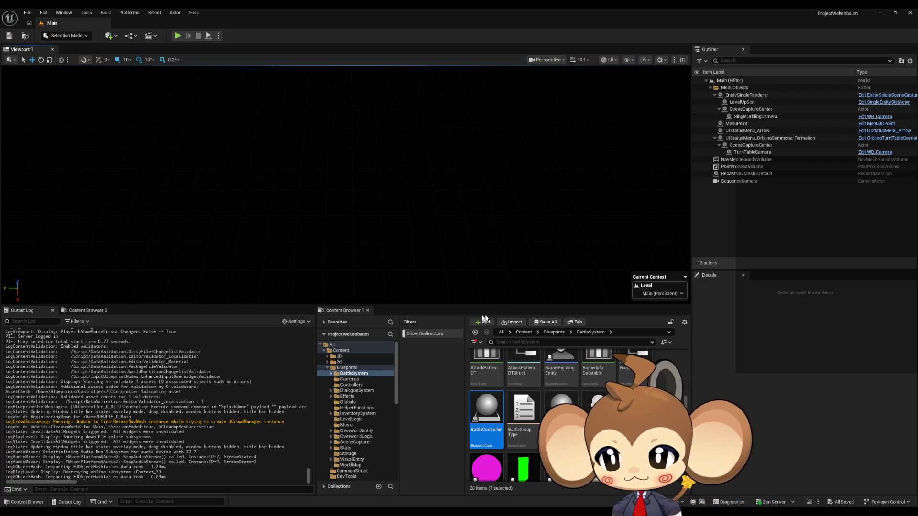
Step: Open DD_Intro_Start from GameData > DialogueTrees > DialogueData > Intro
left_click(525, 332)
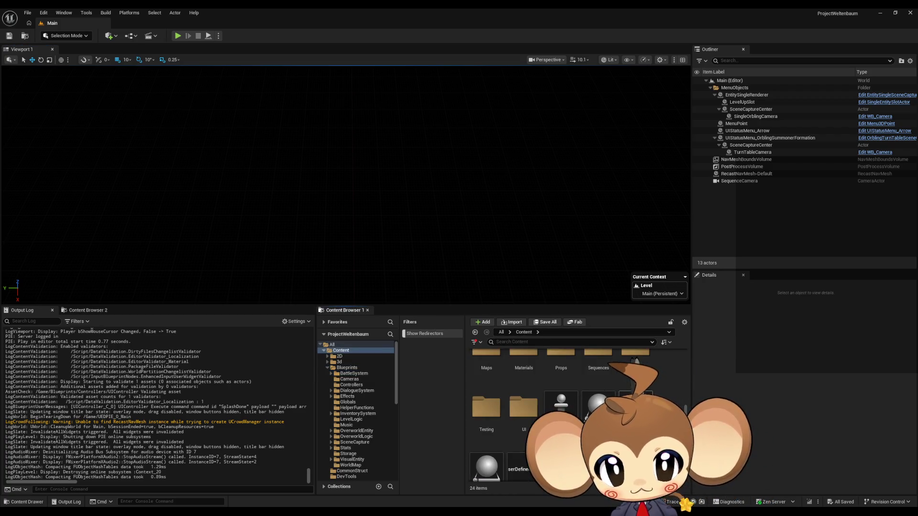
double_click(598, 390)
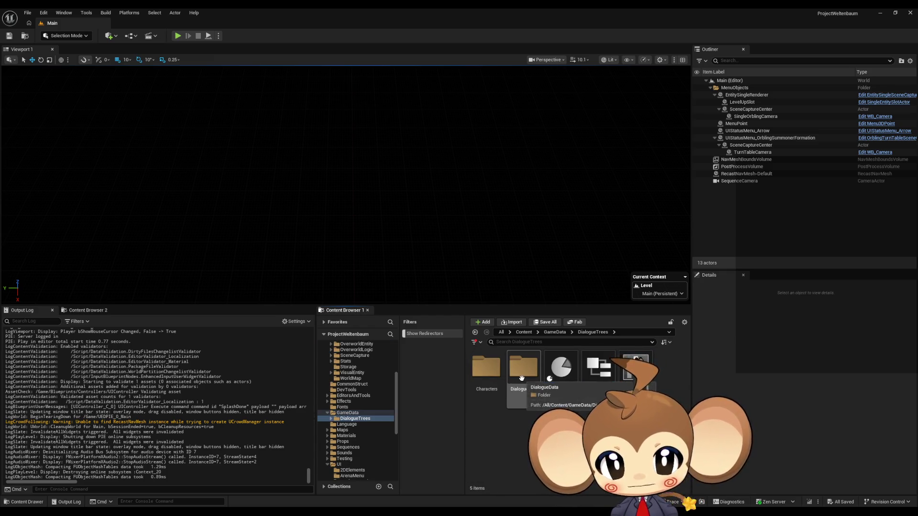
double_click(523, 370)
double_click(524, 375)
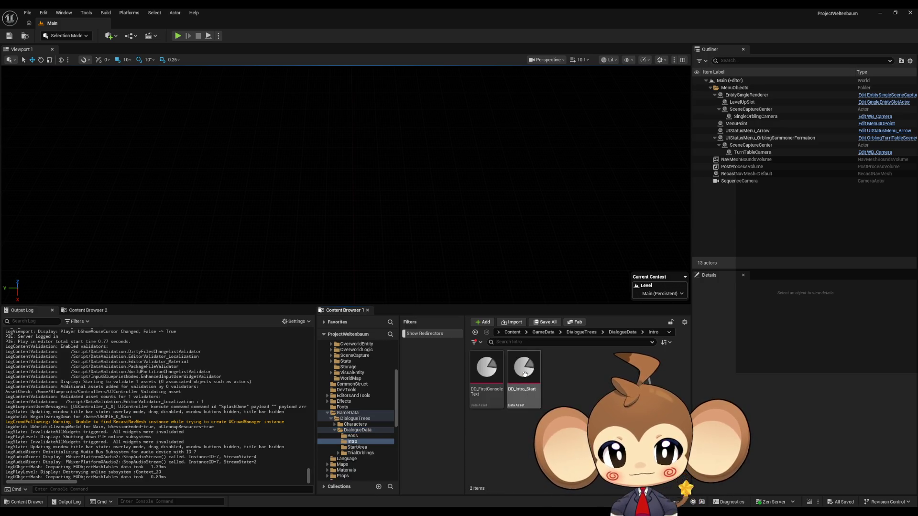
double_click(523, 378)
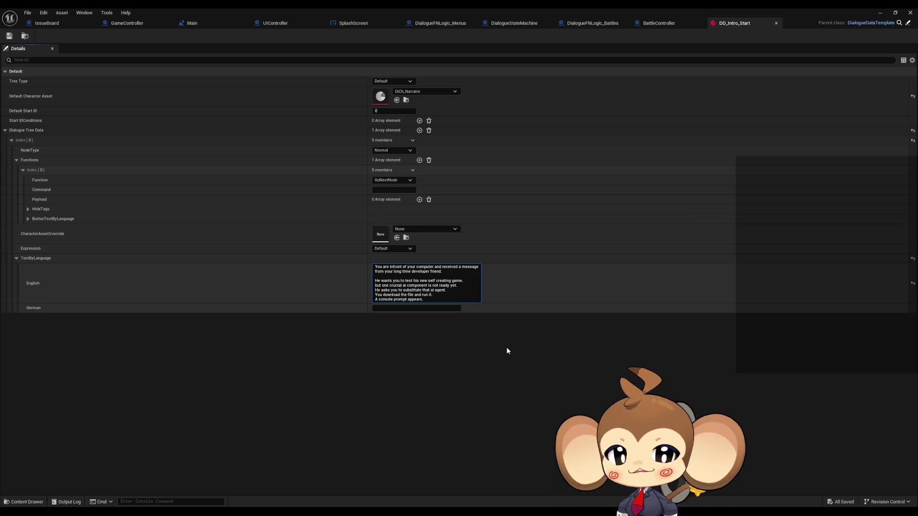
Step: Check the node's Function choices, leaving GoNextNode, and restore then re-maximize the editor
left_click(382, 180)
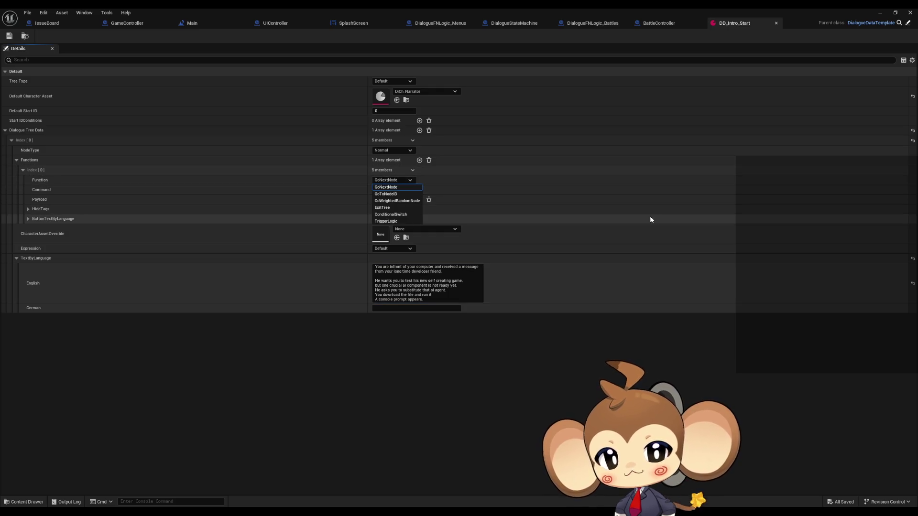
left_click(501, 199)
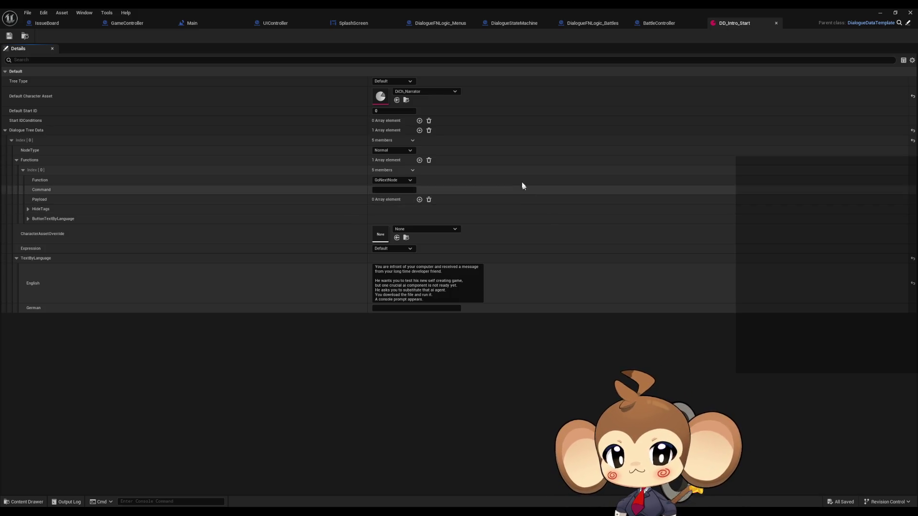
double_click(356, 8)
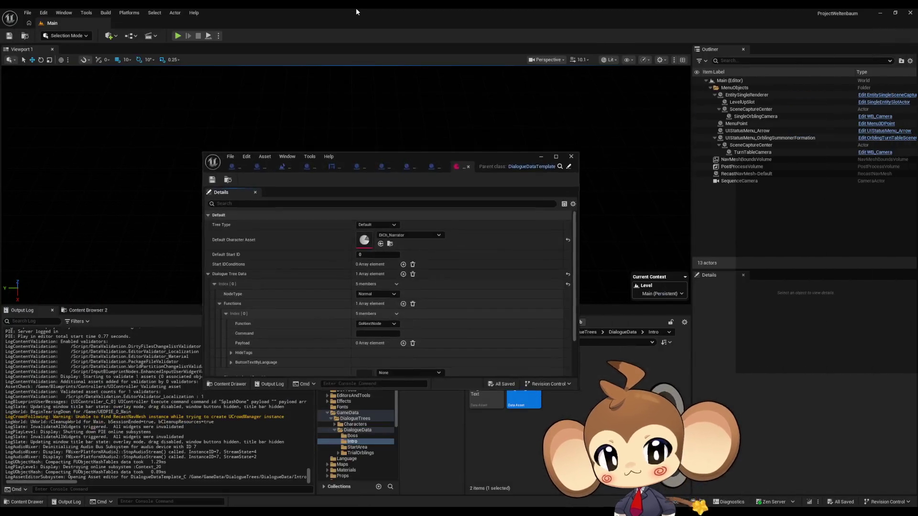
double_click(389, 153)
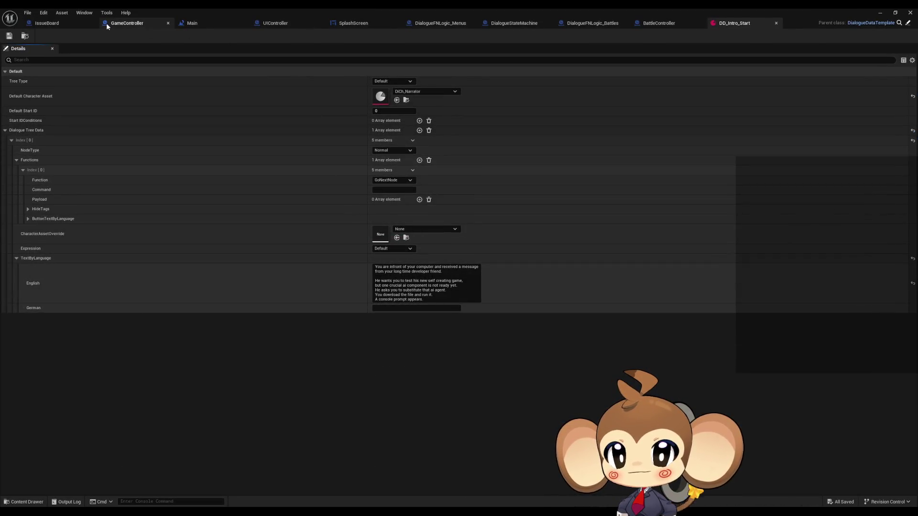
Step: Move the DialogueStateMachine tab after IssueBoard and open its FunctionSwitch graph
left_click(514, 24)
left_click_drag(514, 24, 163, 24)
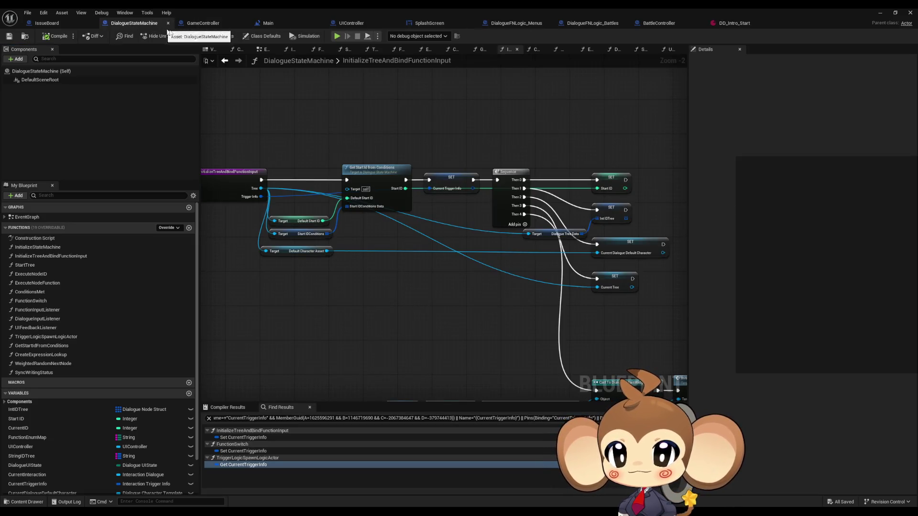
scroll(461, 301, "down", 3)
scroll(461, 301, "down", 2)
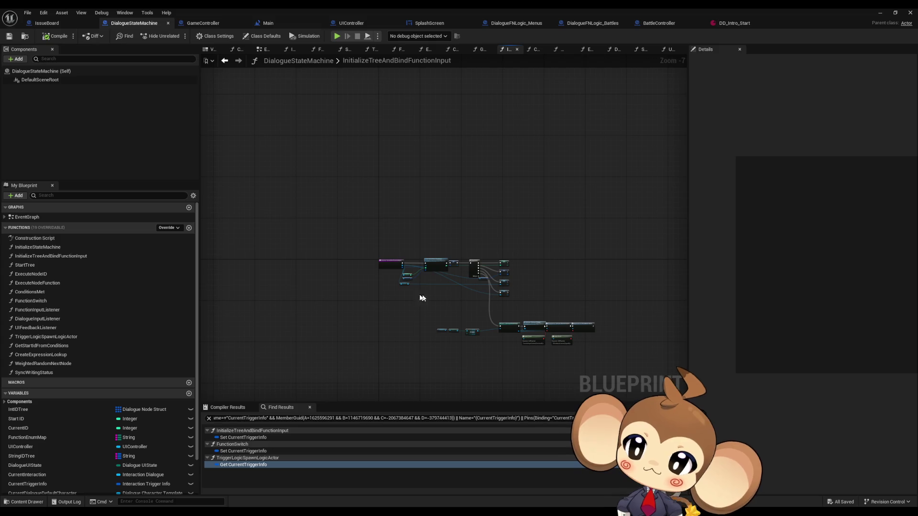
double_click(31, 301)
Step: Open the TriggerLogicSpawnLogicActor function and bring its entry node into view
scroll(323, 354, "down", 2)
scroll(323, 353, "up", 2)
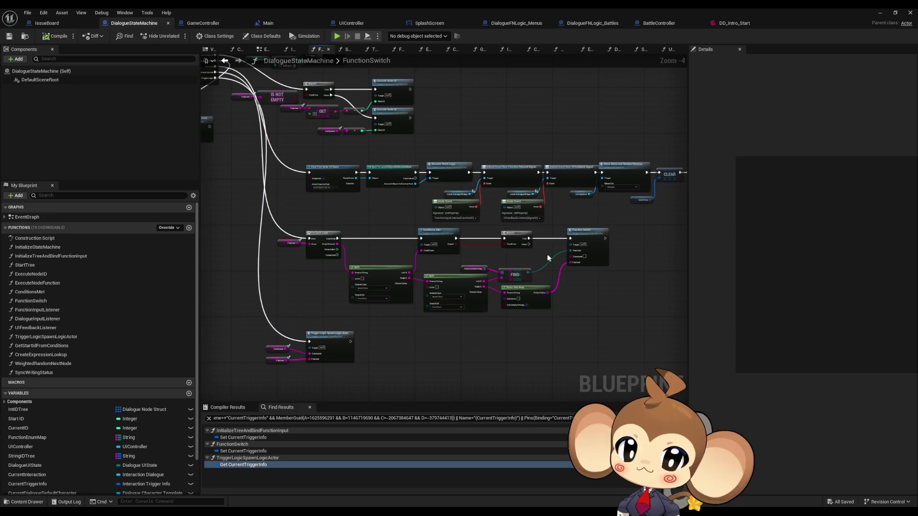
scroll(372, 315, "up", 2)
left_click(373, 315)
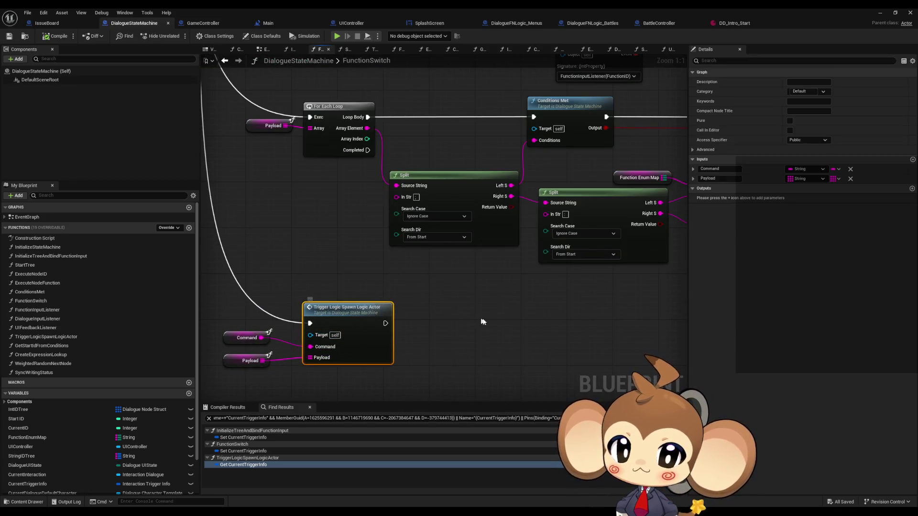
double_click(364, 316)
scroll(445, 323, "down", 1)
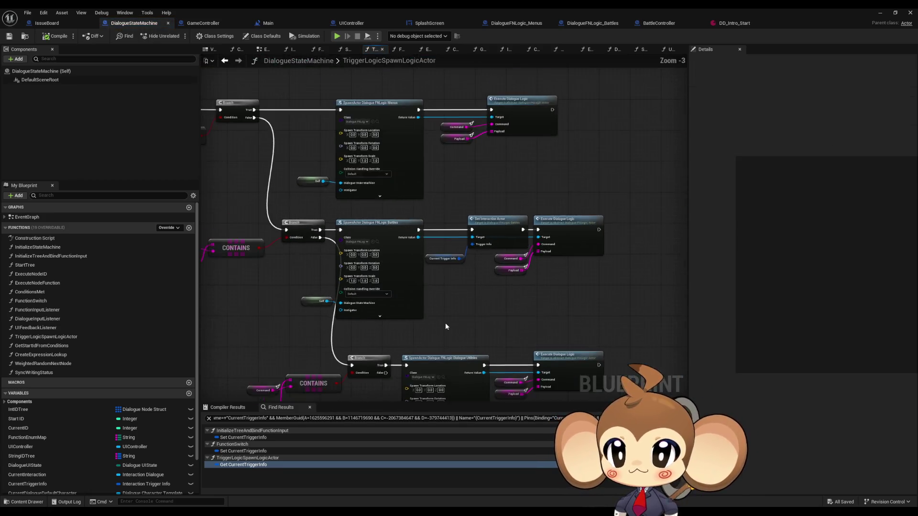
mouse_move(445, 323)
left_mouse_down()
mouse_move(411, 326)
mouse_move(472, 327)
left_mouse_up()
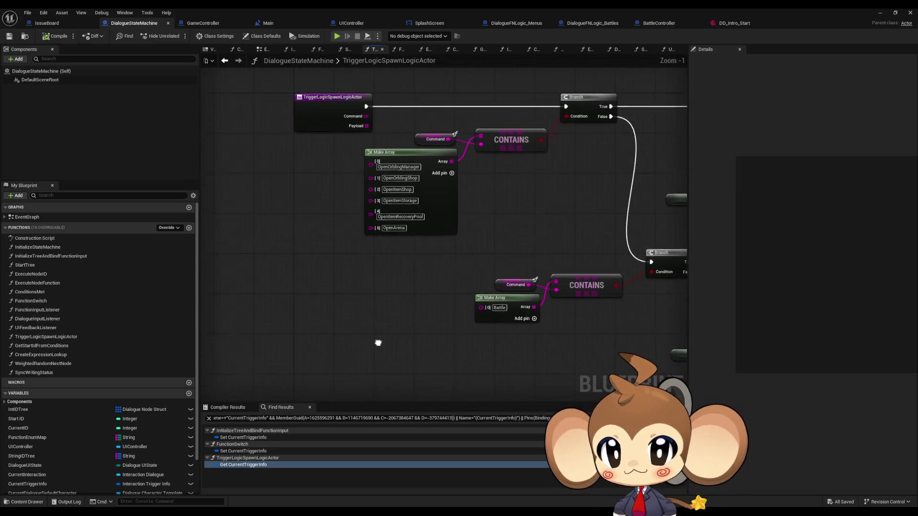
scroll(377, 342, "up", 1)
left_click_drag(410, 287, 378, 274)
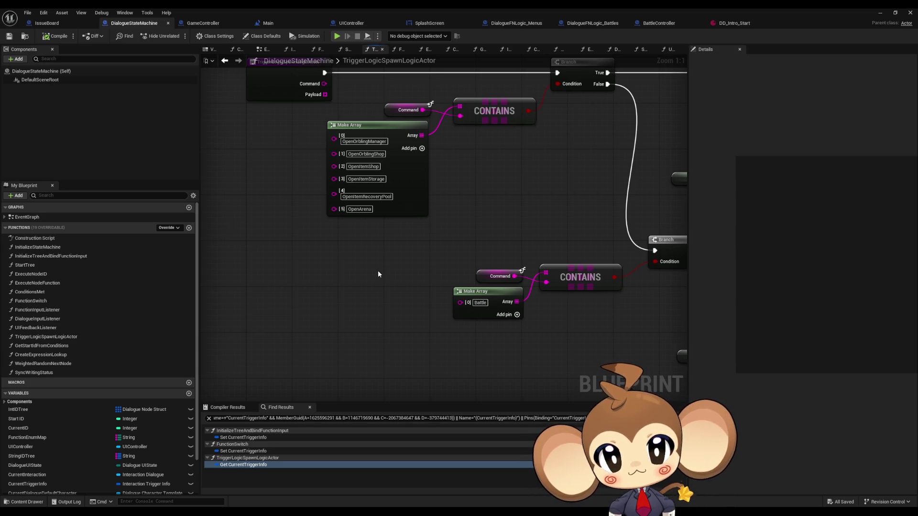
left_click_drag(554, 352, 287, 186)
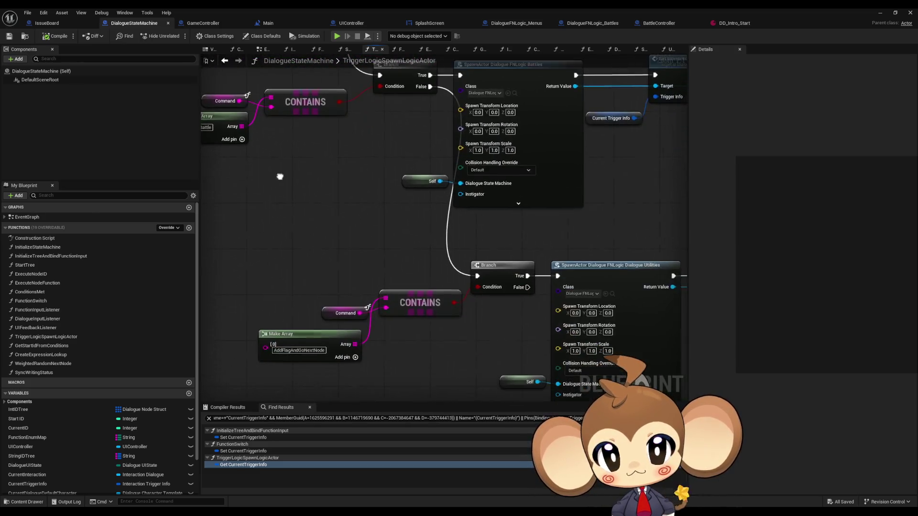
scroll(308, 197, "down", 2)
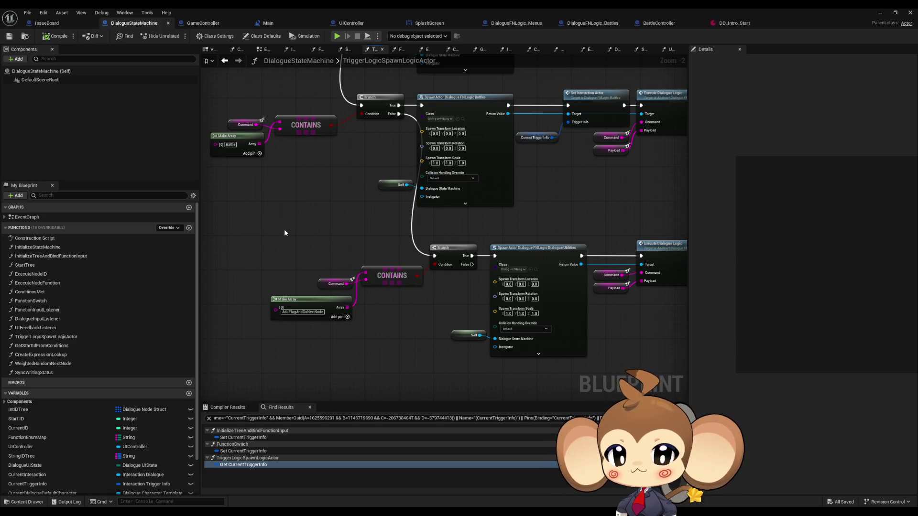
mouse_move(303, 197)
left_mouse_down()
mouse_move(328, 207)
mouse_move(373, 185)
mouse_move(379, 229)
mouse_move(455, 318)
mouse_move(476, 322)
left_mouse_up()
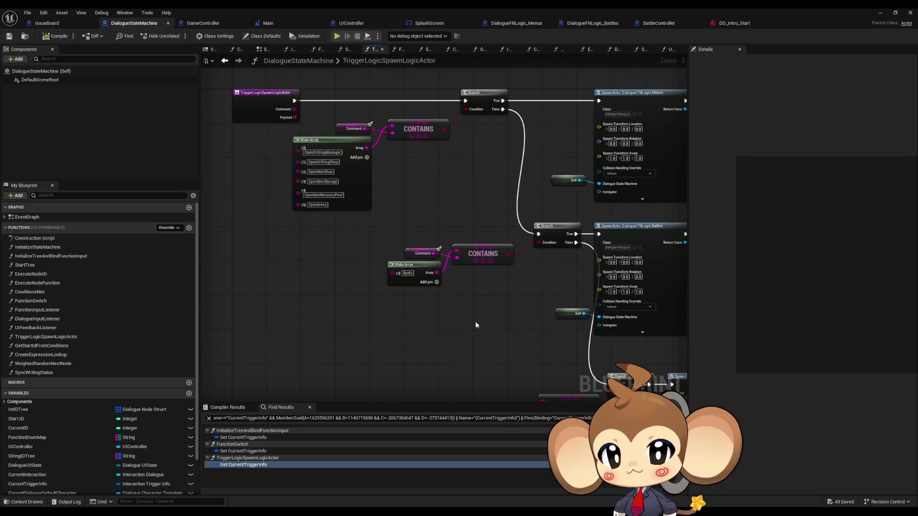